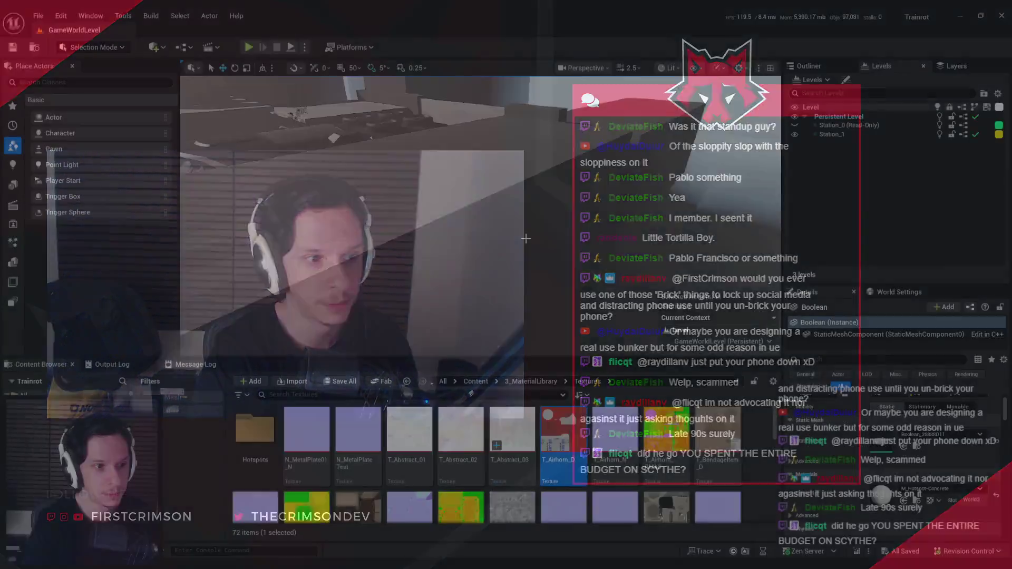
Fly the viewport into the station's dark machinery room, lowering the camera speed
drag(526, 238, 526, 239)
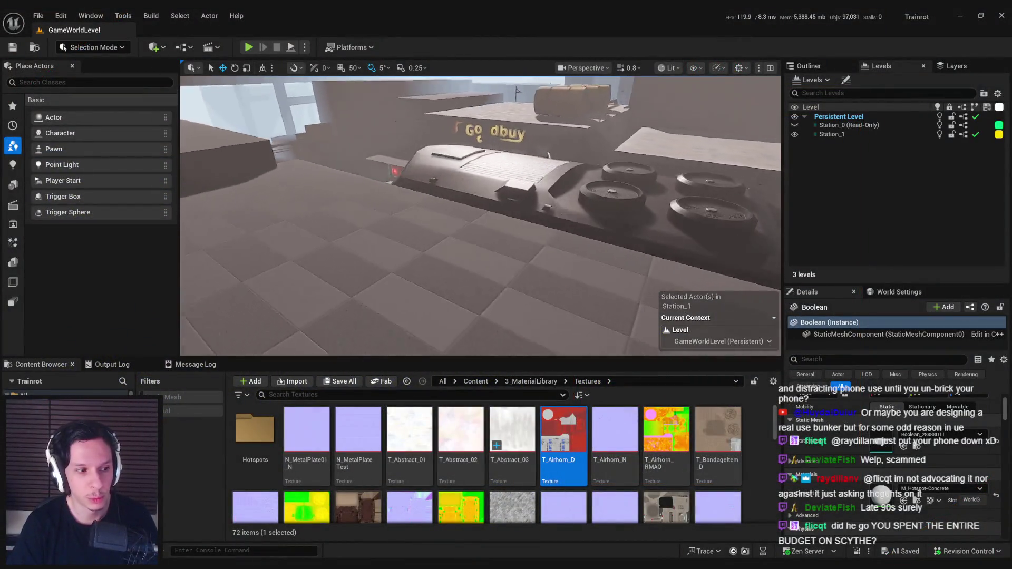
scroll(526, 238, down, 3)
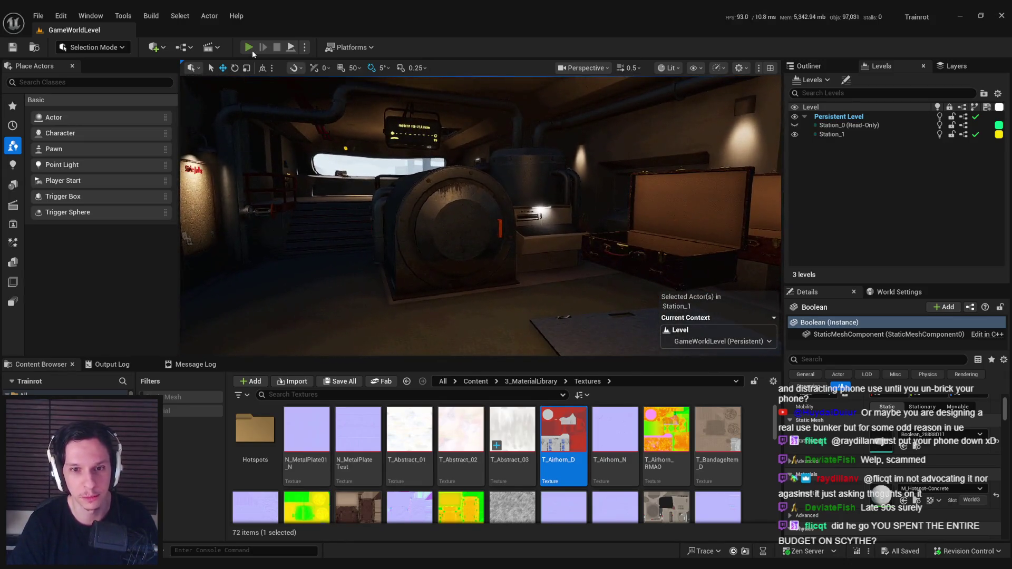
Play the level, press the window-ledge button, and walk past the floor hatch toward the exit
click(249, 48)
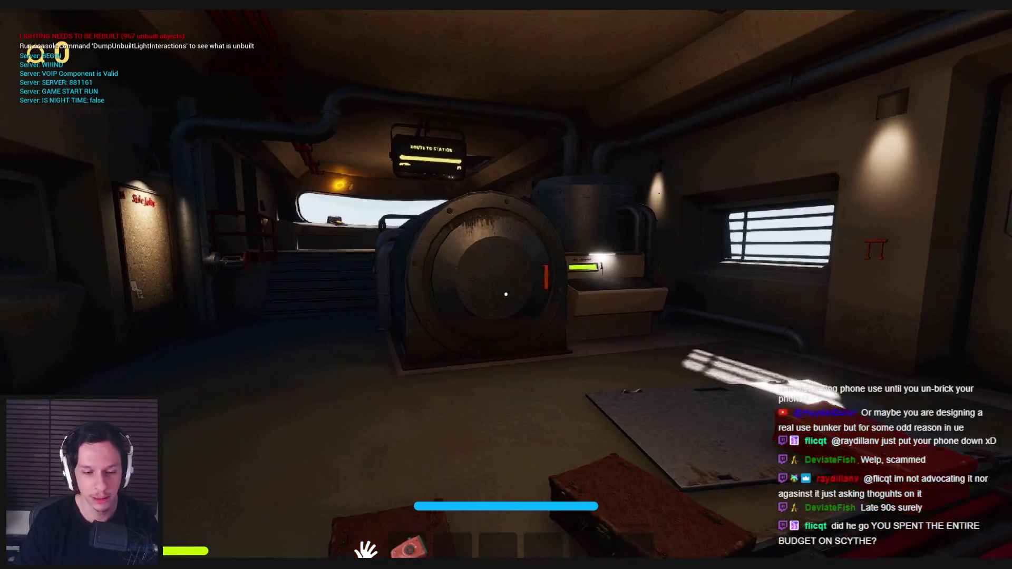
key(w)
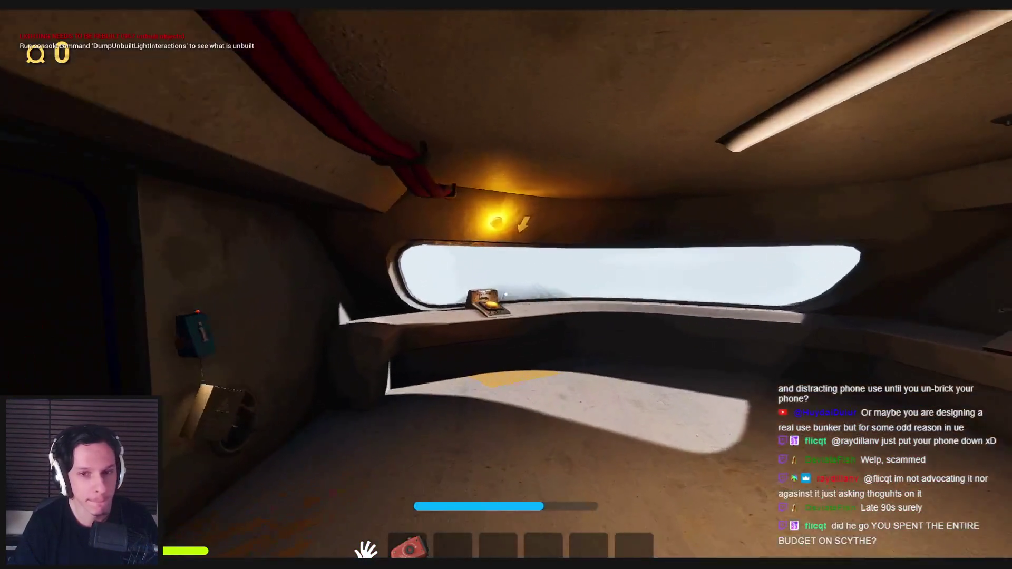
key(e)
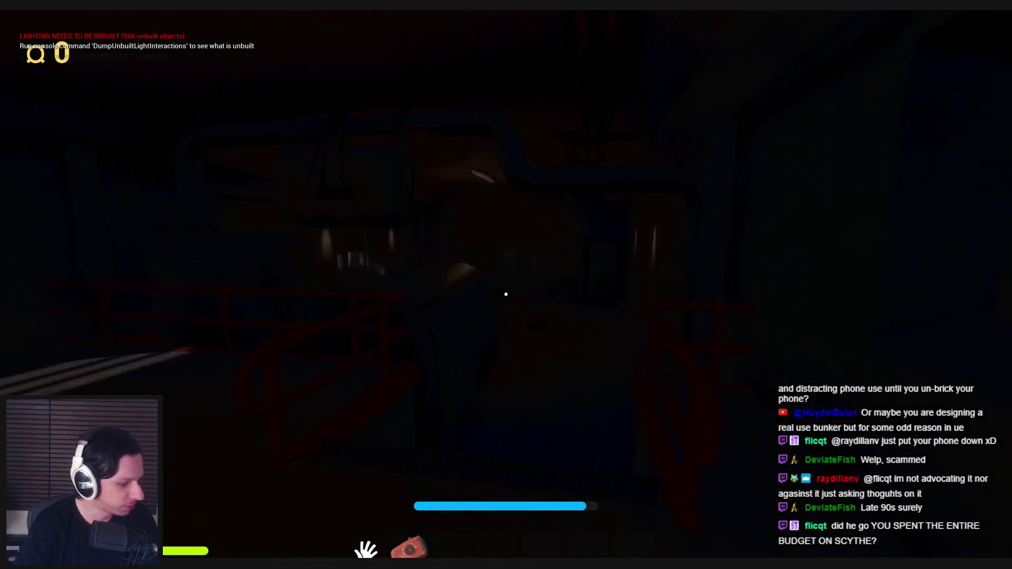
key(w)
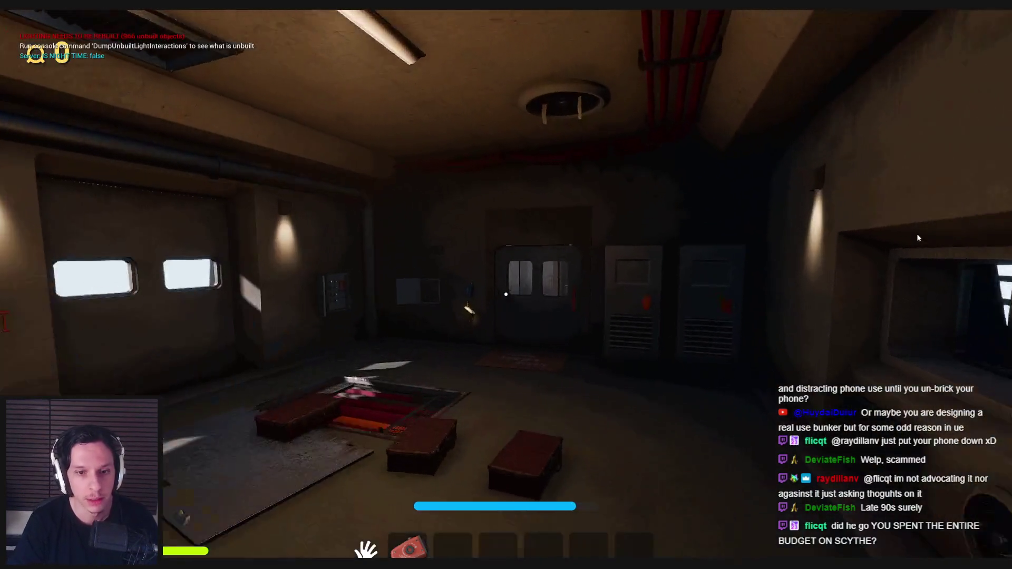
key(w)
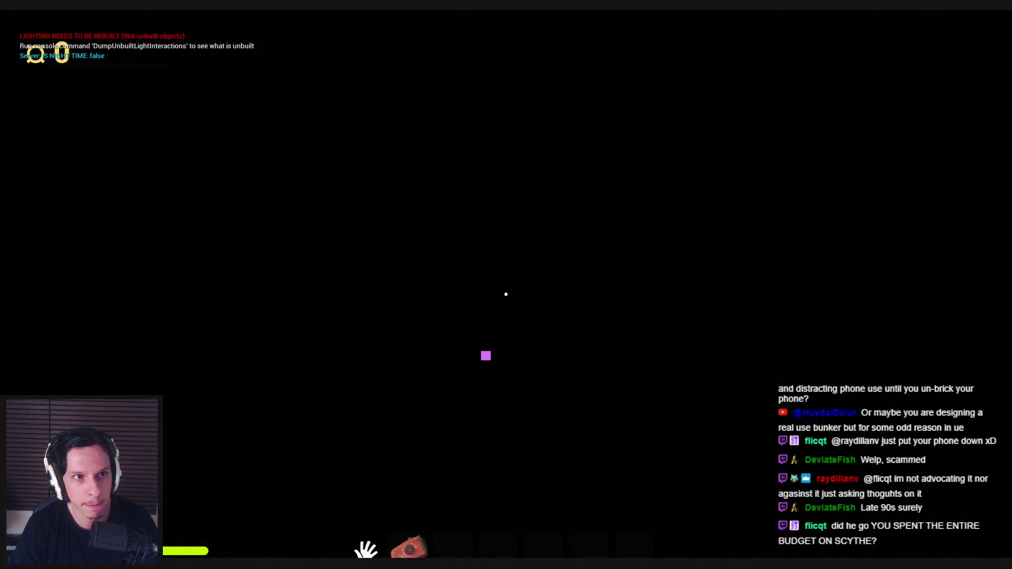
Walk outside past the SELL door and approach the Goodbuy sign
key(w)
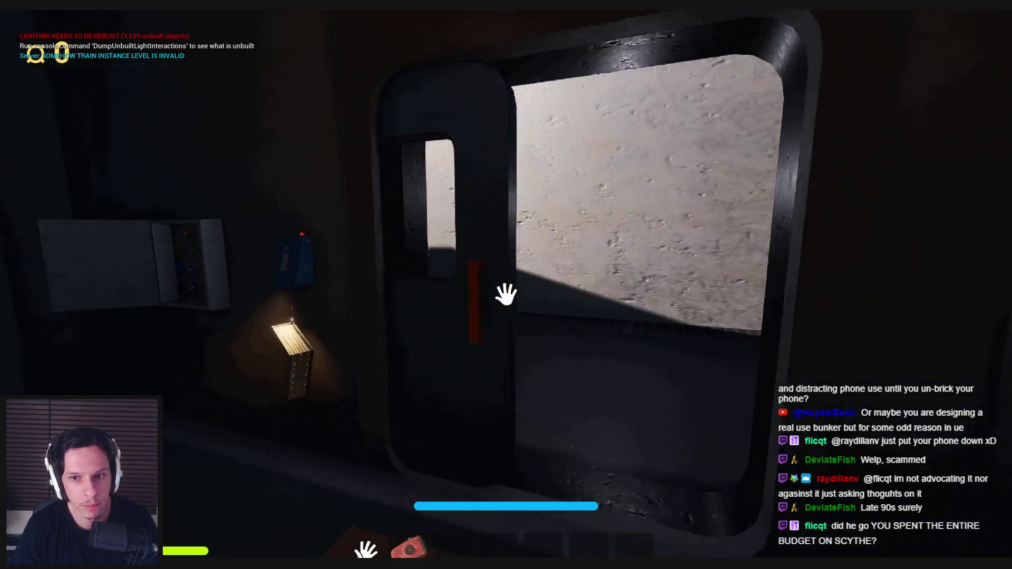
key(w)
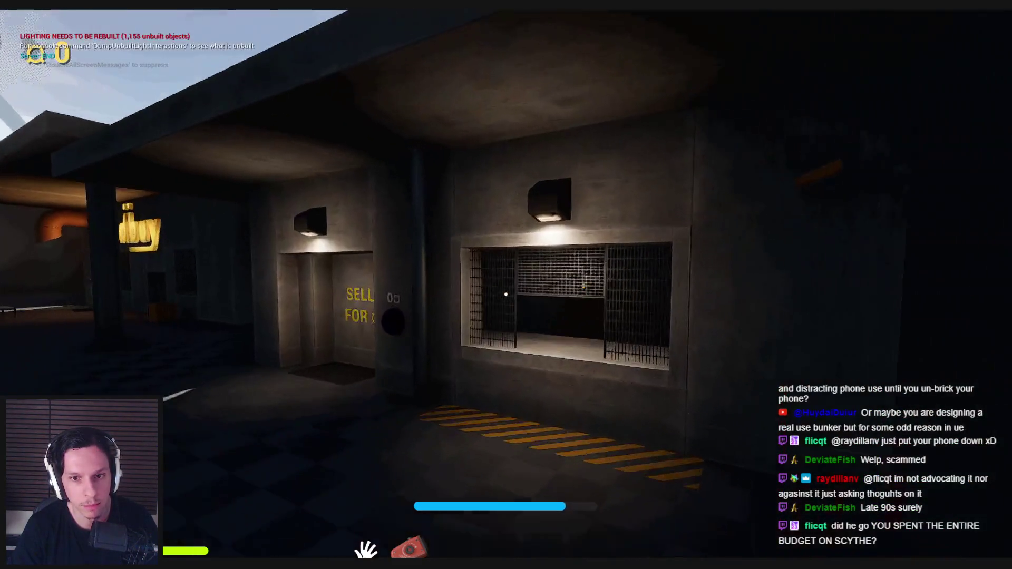
key(w)
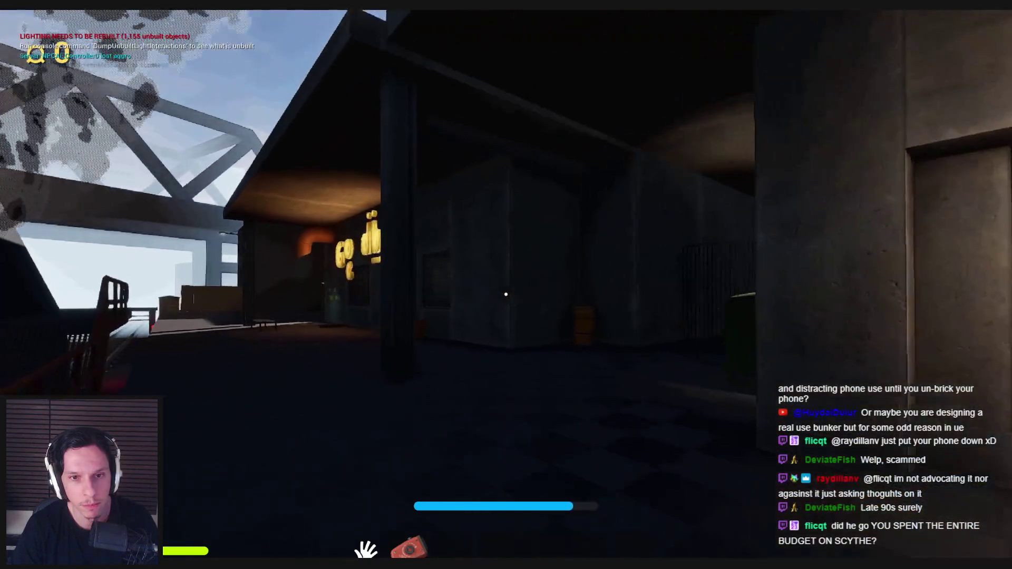
key(w)
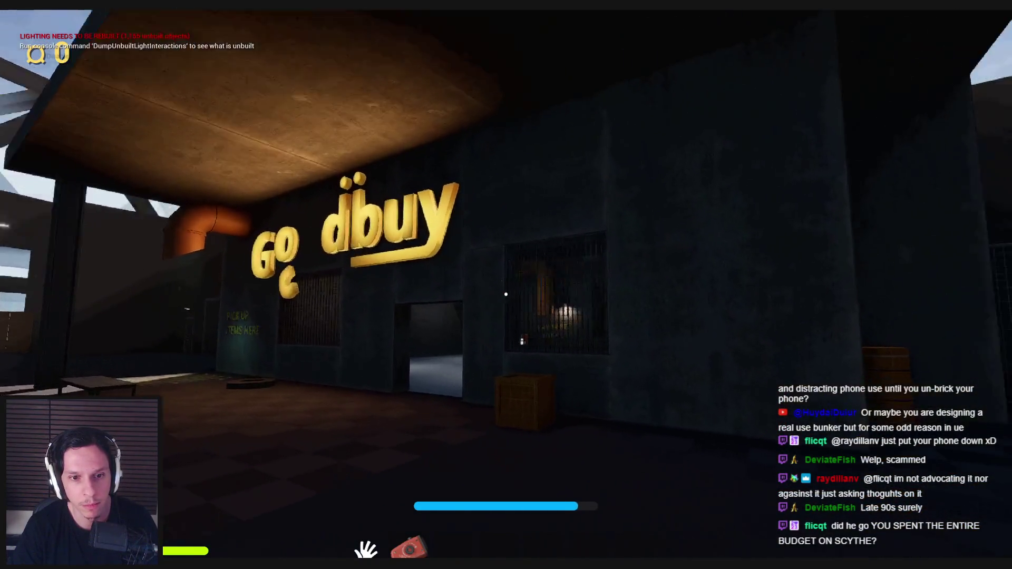
key(w)
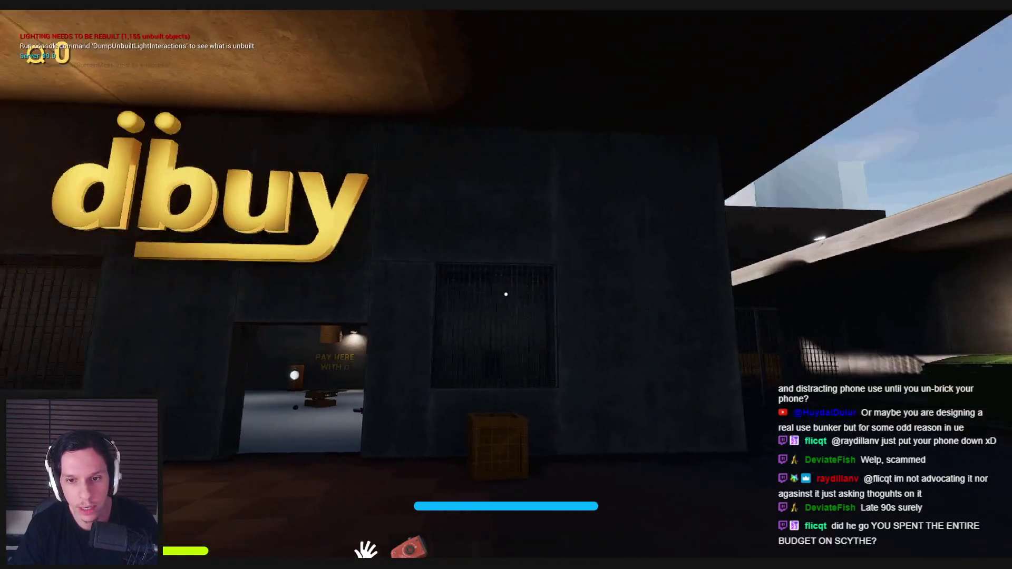
key(s)
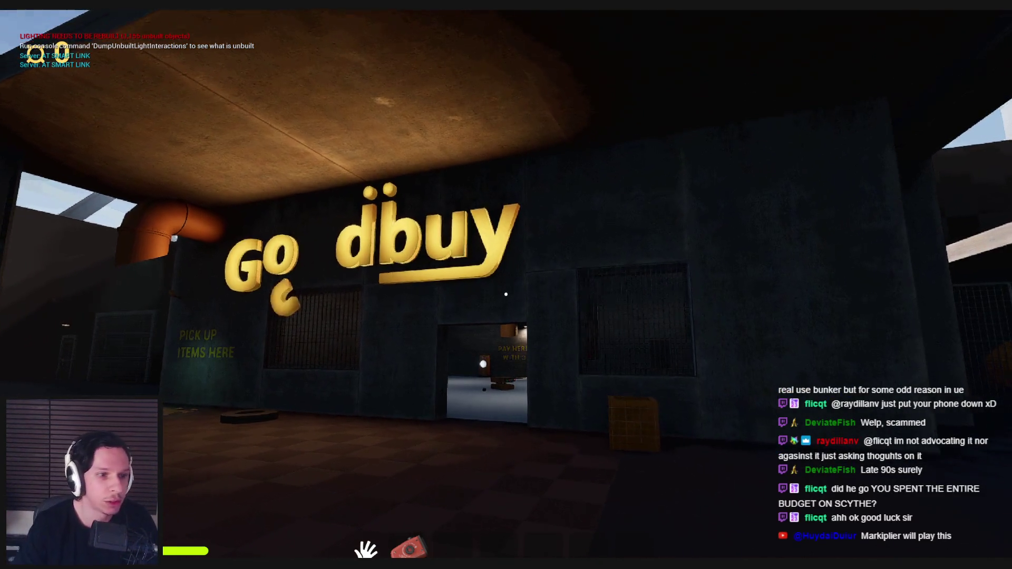
Visit the PICK UP ITEMS HERE wall, view the van, and step through the shop room
key(shift+w)
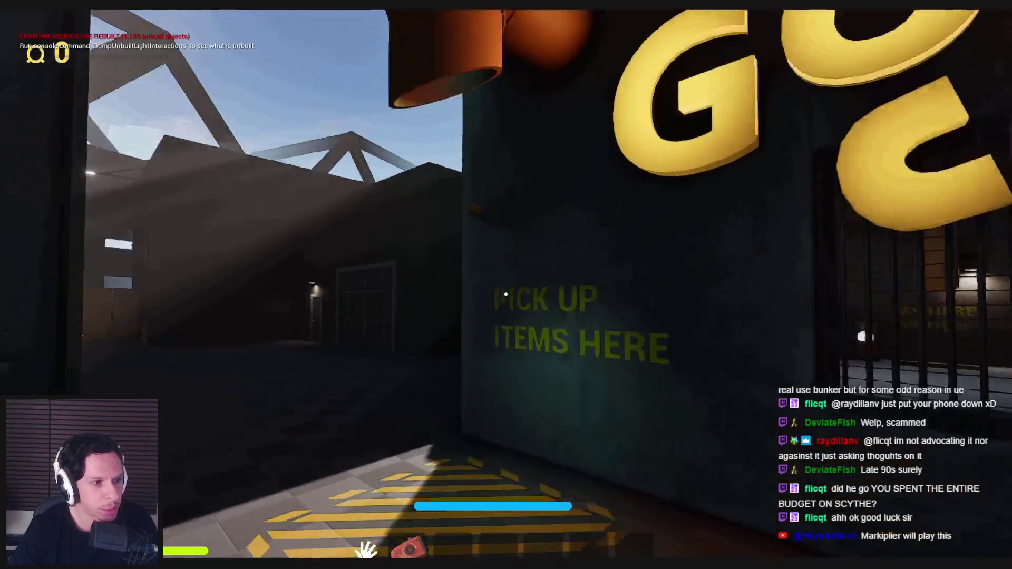
key(s)
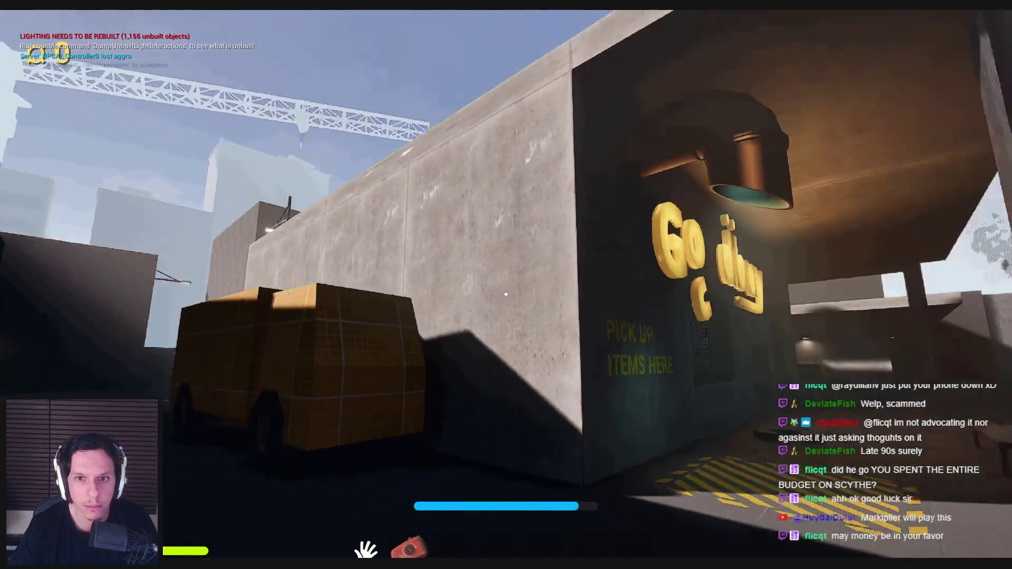
key(shift+w)
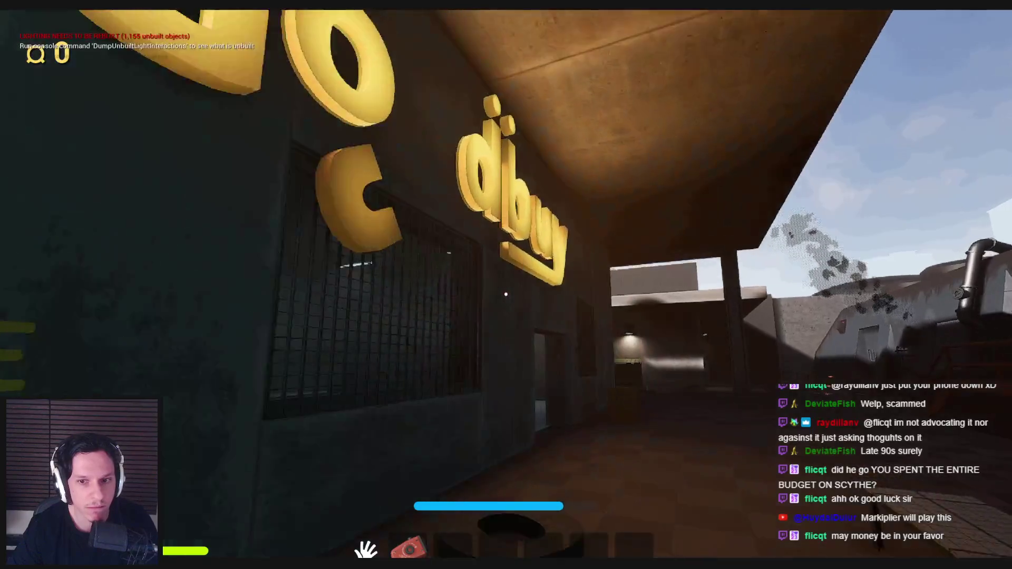
key(w)
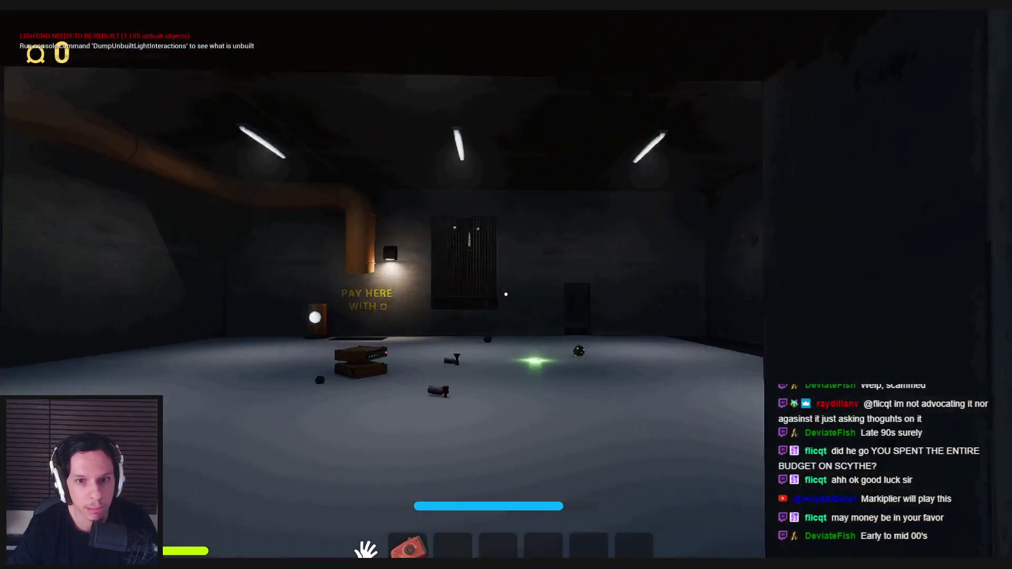
key(shift+w)
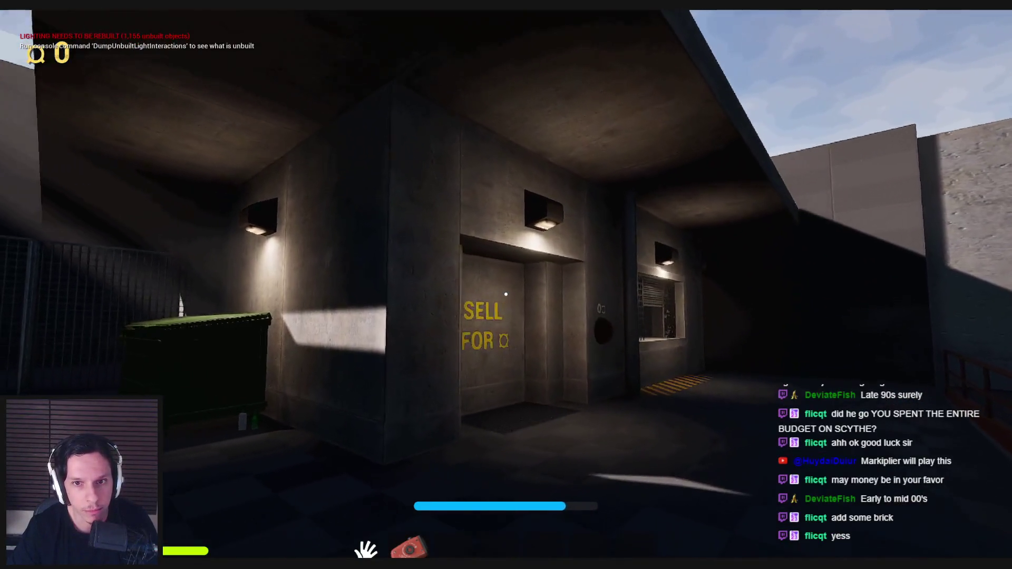
Inspect the SELL FOR wall, the grated window, and the green-dumpster alley
key(w)
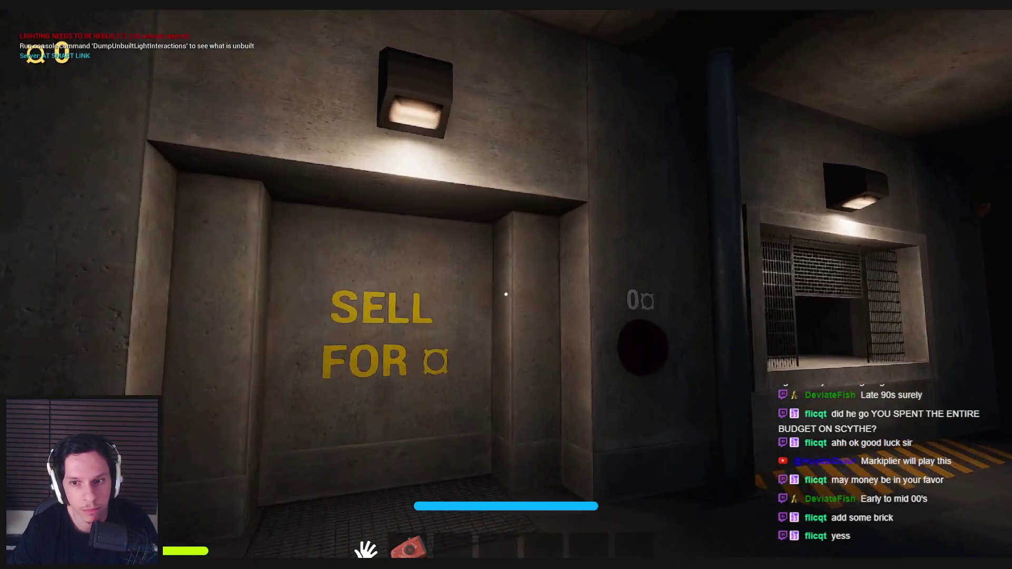
key(w)
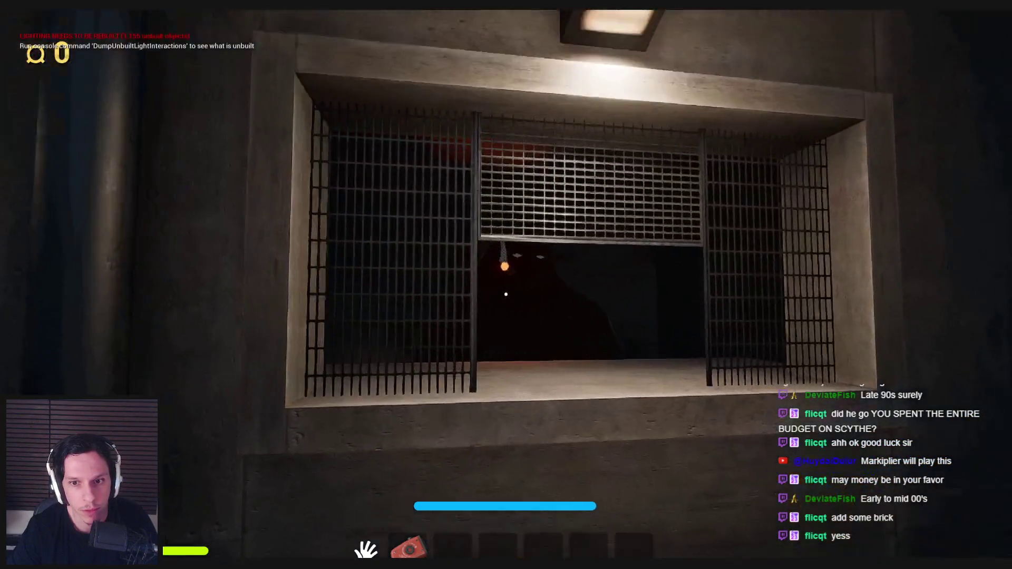
key(s)
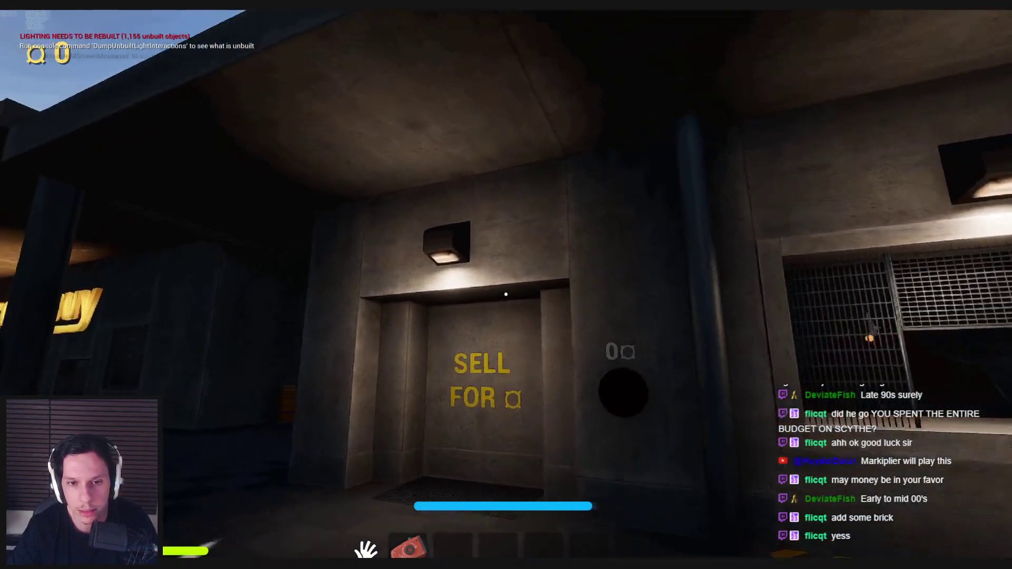
key(w)
key(a)
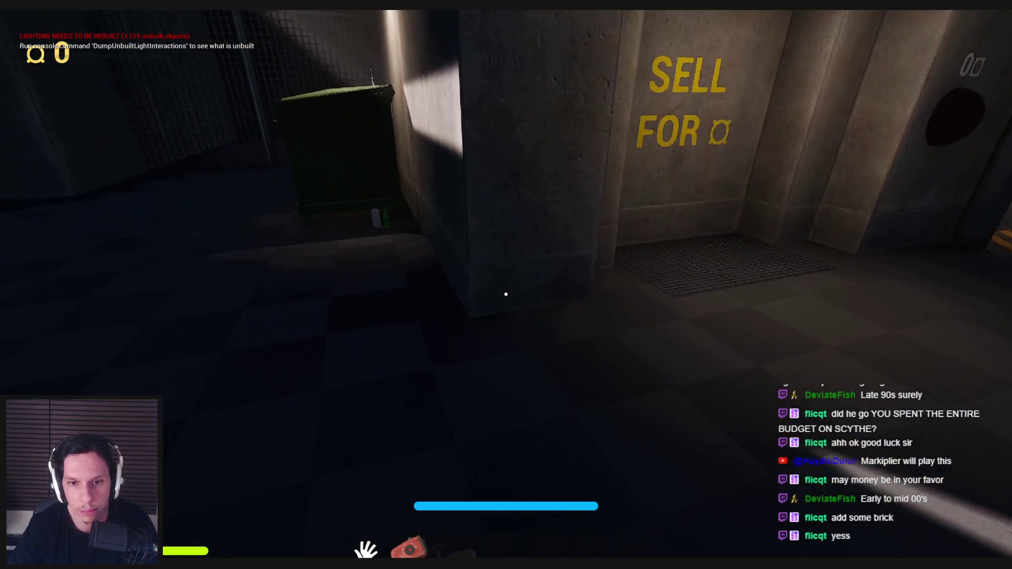
Walk back to view the whole Goodbuy sign, then stop the play session
key(w)
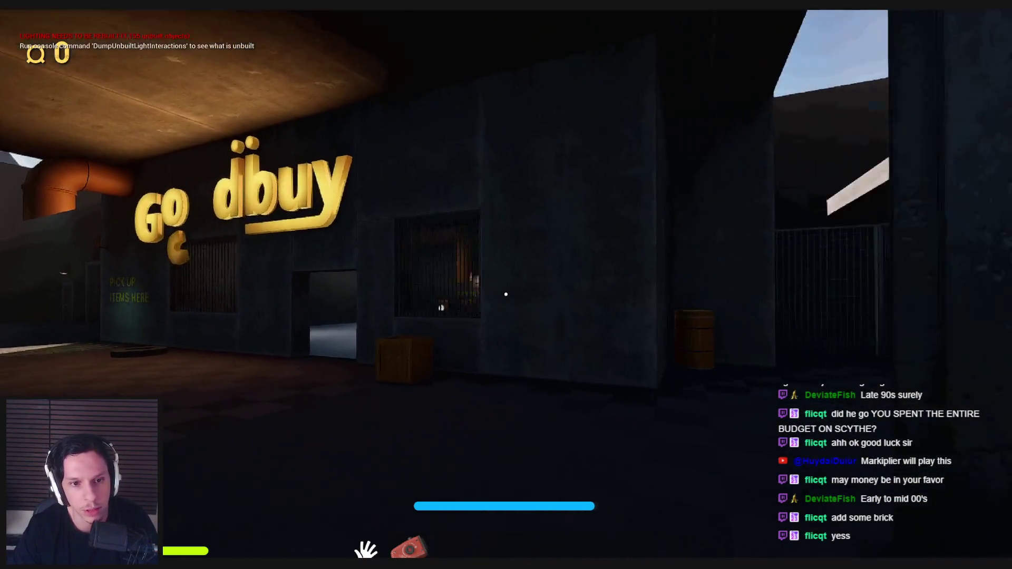
key(w)
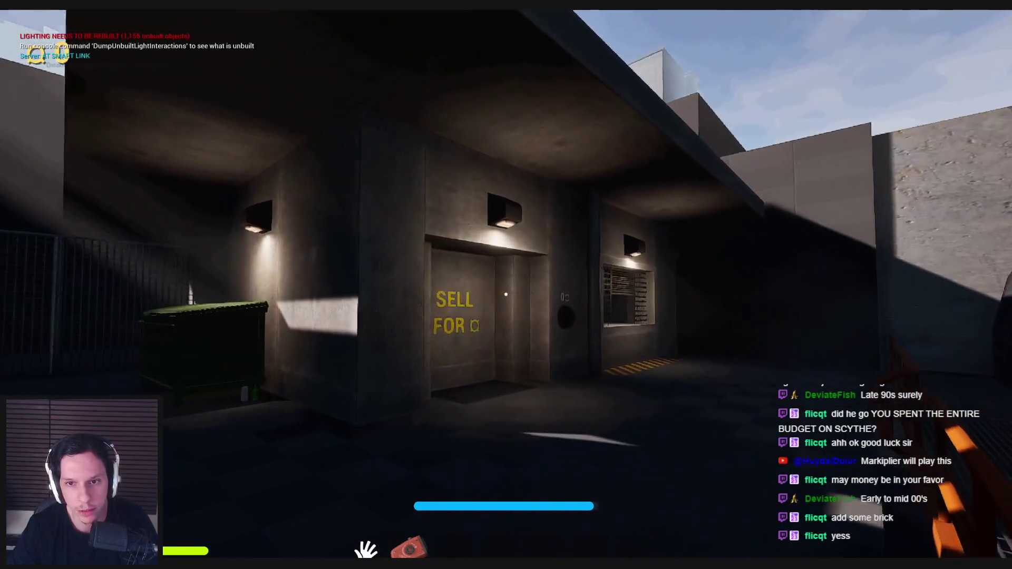
key(s)
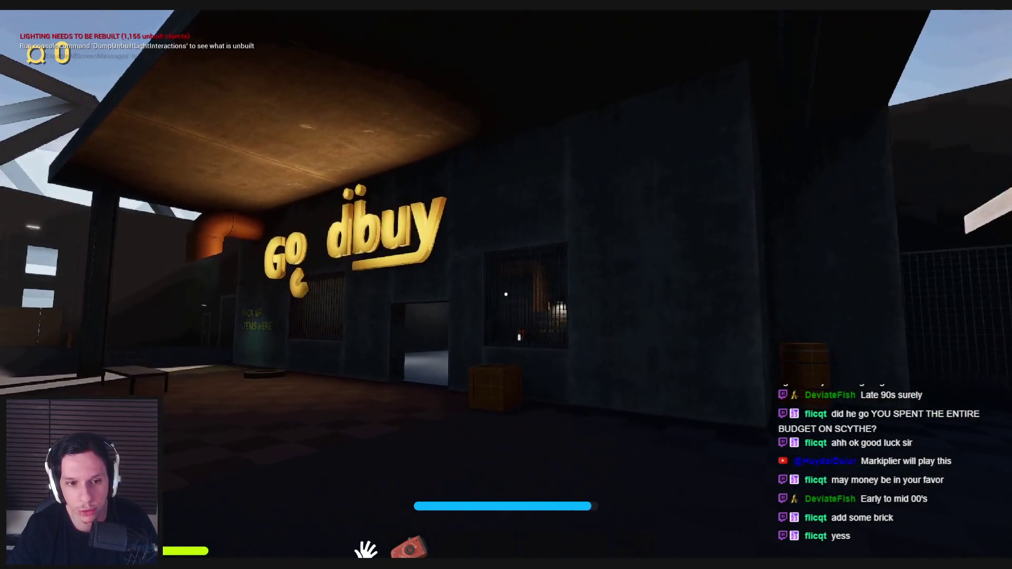
key(Escape)
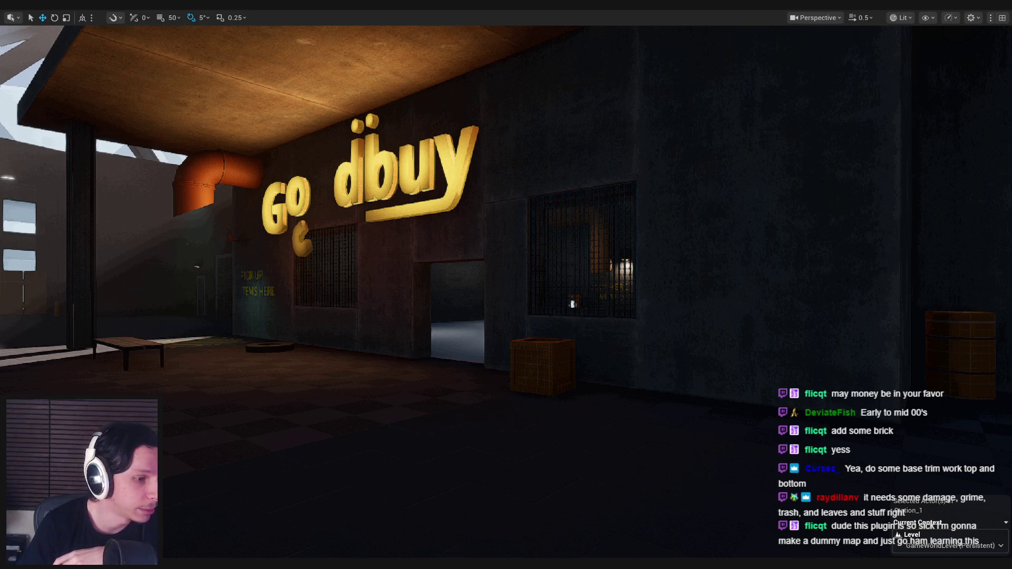
key(d)
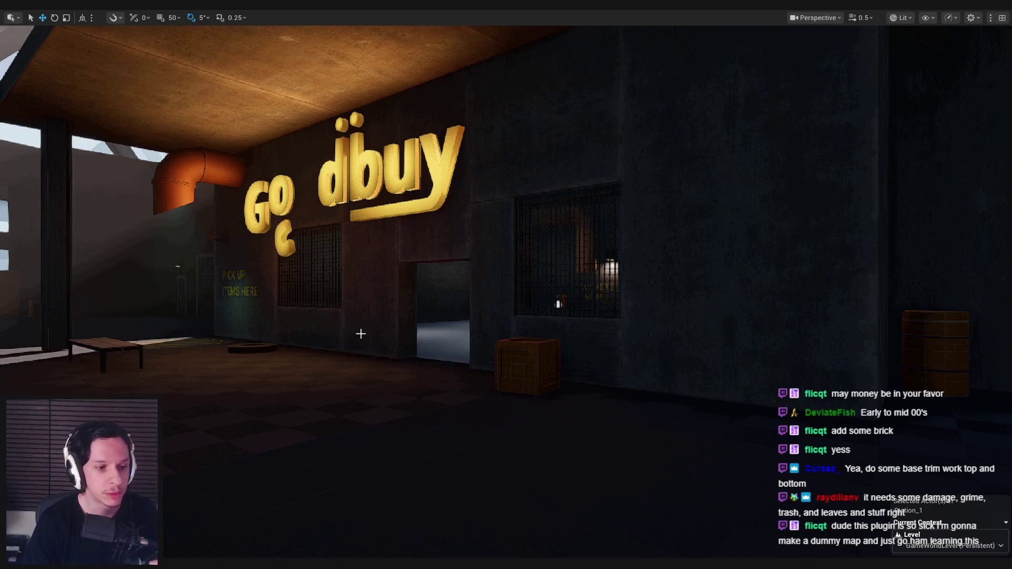
Fly the viewport past the tall pipe, SELL FOR wall, and dumpster corner onto the rooftop
mouse_move(361, 334)
mouse_down()
mouse_move(506, 327)
mouse_move(578, 360)
mouse_up()
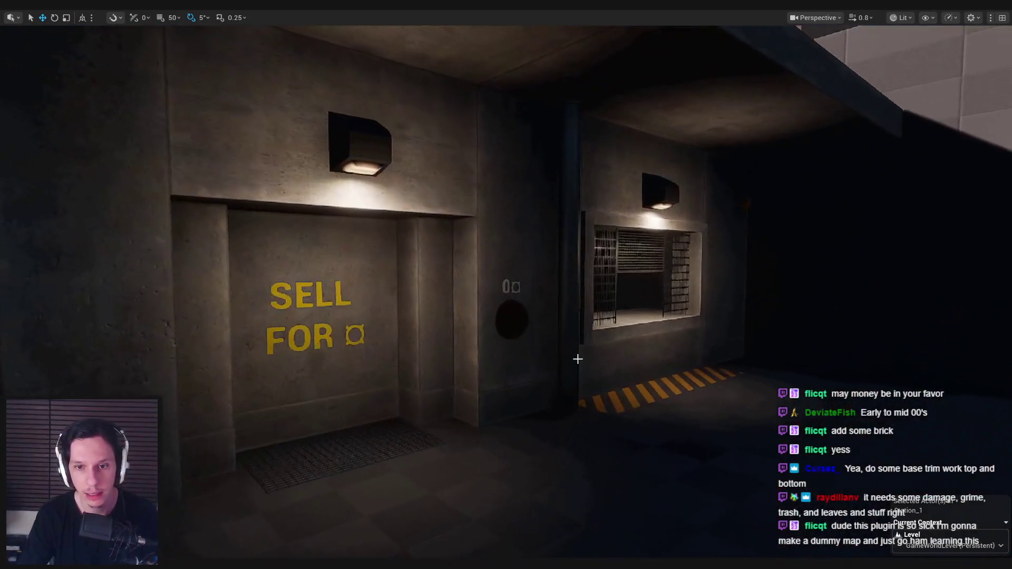
click(578, 359)
mouse_move(547, 326)
mouse_down()
mouse_move(506, 328)
mouse_move(653, 410)
mouse_move(610, 403)
mouse_up()
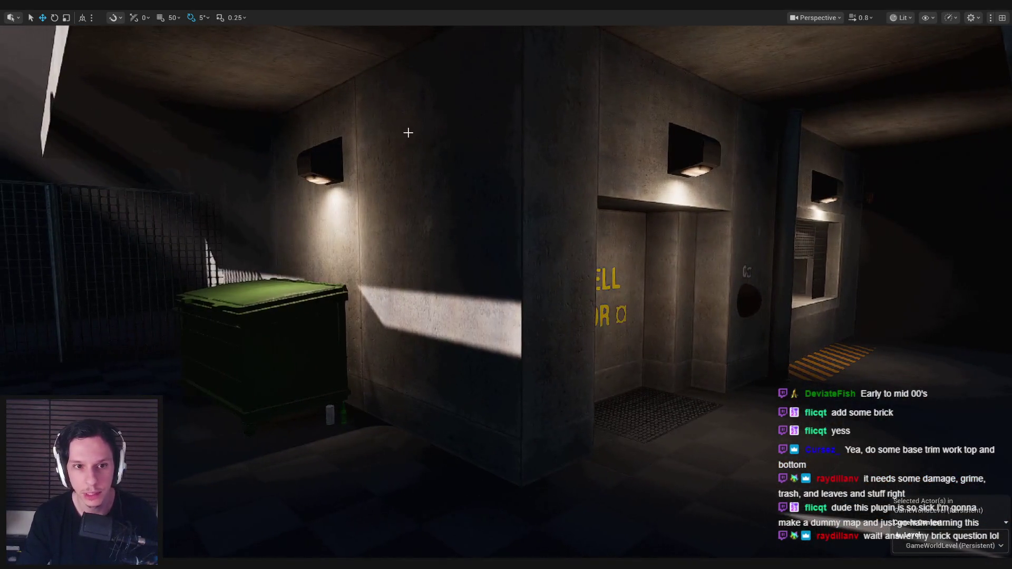
mouse_move(410, 132)
mouse_down()
mouse_move(353, 137)
mouse_move(418, 398)
mouse_up()
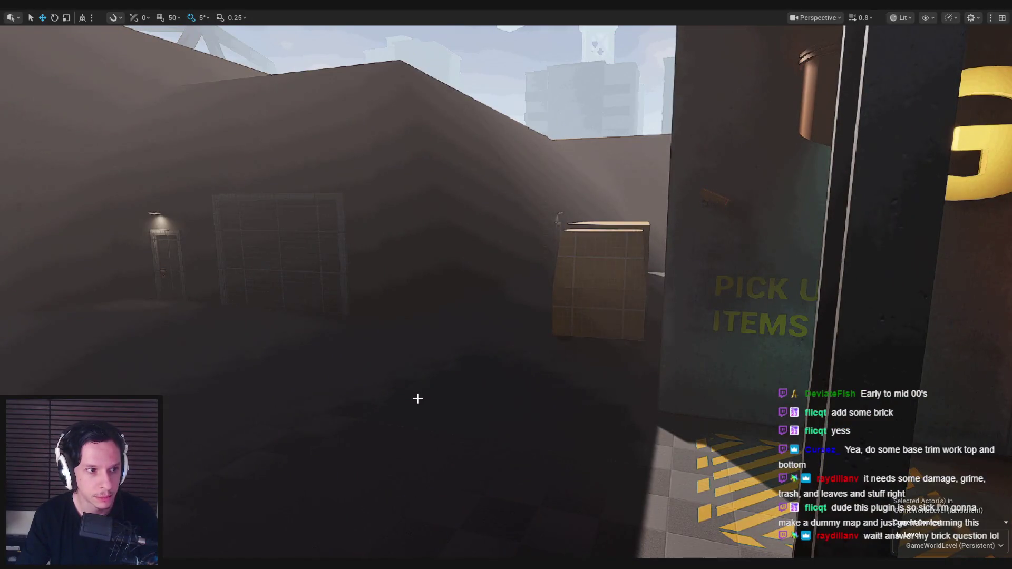
mouse_move(418, 398)
mouse_down()
mouse_move(406, 387)
mouse_move(406, 401)
mouse_move(383, 398)
mouse_up()
mouse_move(356, 567)
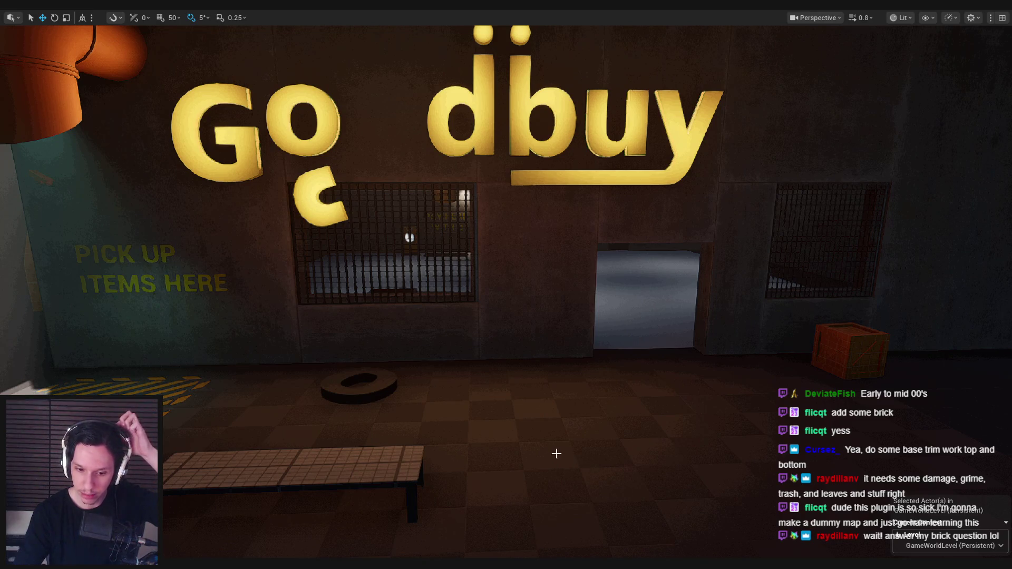
Pull back from the Goodbuy wall and frame the SELL FOR door and grated window head-on
drag(557, 453, 603, 466)
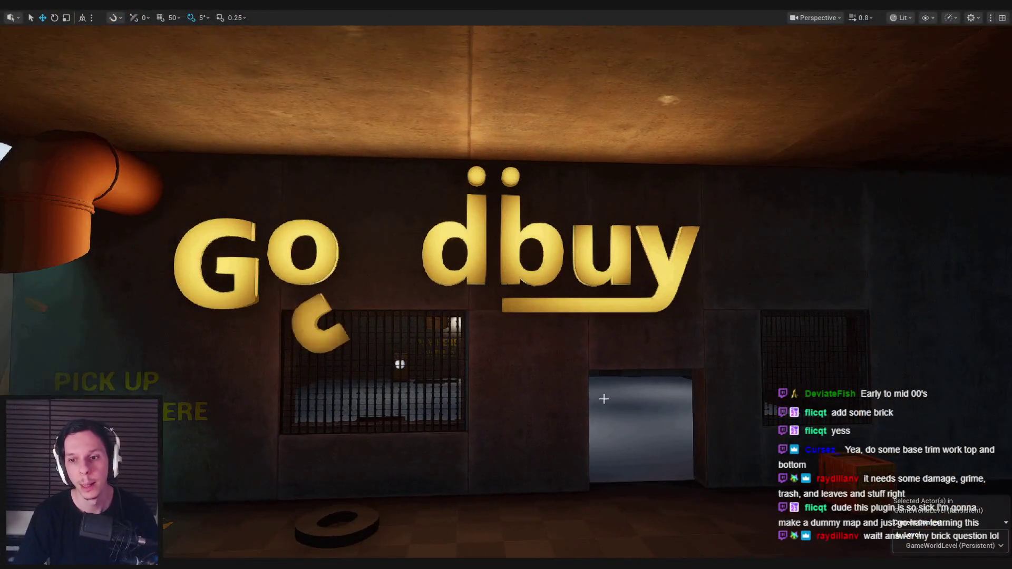
mouse_move(604, 399)
mouse_down()
mouse_move(699, 399)
mouse_move(667, 399)
mouse_move(659, 417)
mouse_move(628, 390)
mouse_move(606, 390)
mouse_move(643, 393)
mouse_move(474, 385)
mouse_move(522, 390)
mouse_move(514, 380)
mouse_move(512, 392)
mouse_up()
drag(308, 509, 308, 509)
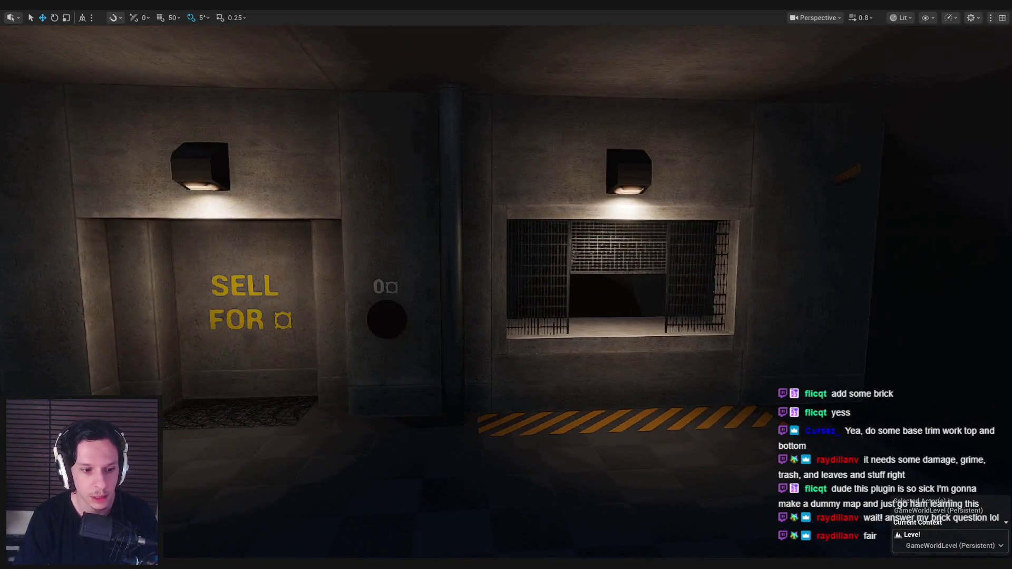